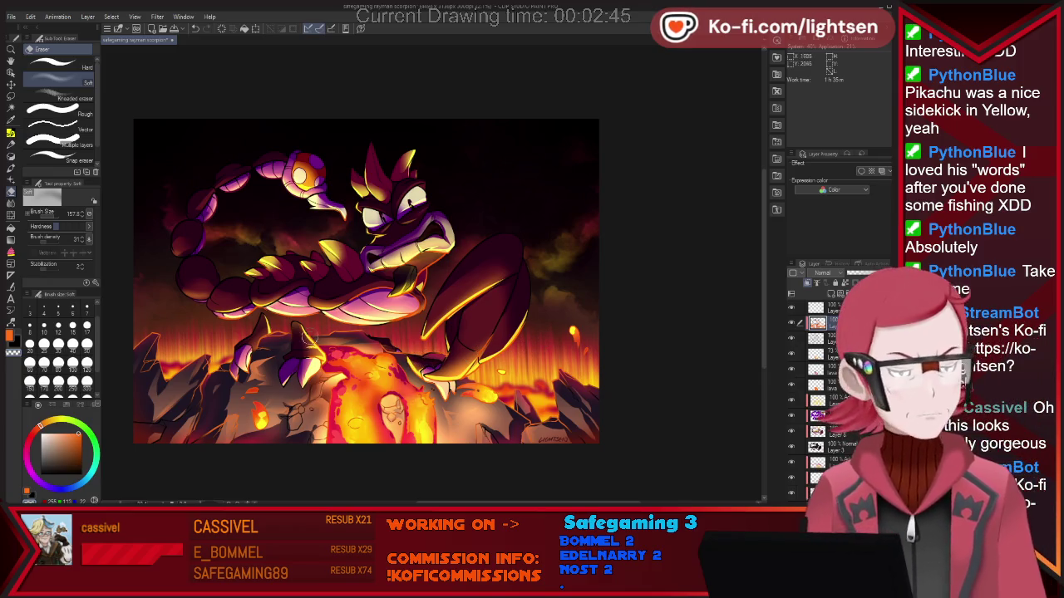
# Switch from the Eraser to the Pen tool and zoom the canvas out and back in.
pyautogui.press('p')
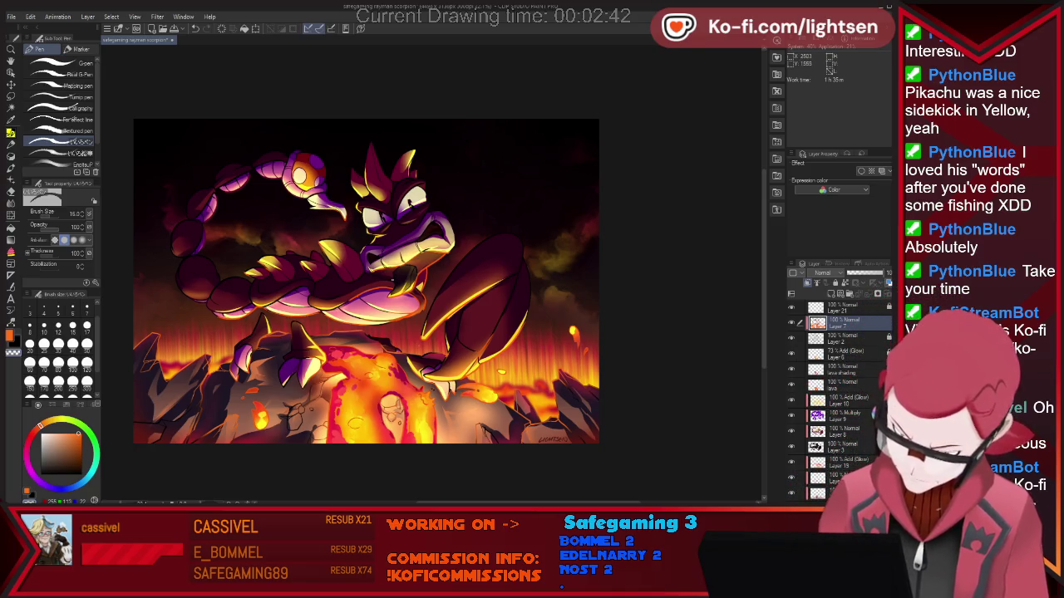
pyautogui.scroll(-1, 388, 254)
pyautogui.scroll(-1, 388, 254)
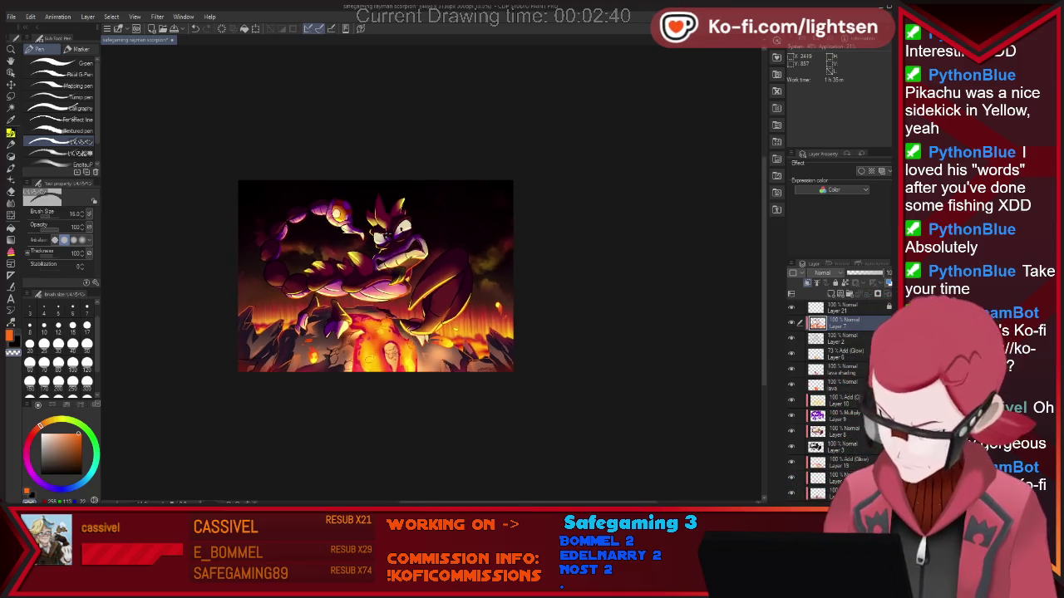
pyautogui.scroll(-1, 388, 254)
pyautogui.scroll(-1, 375, 202)
pyautogui.scroll(2, 375, 201)
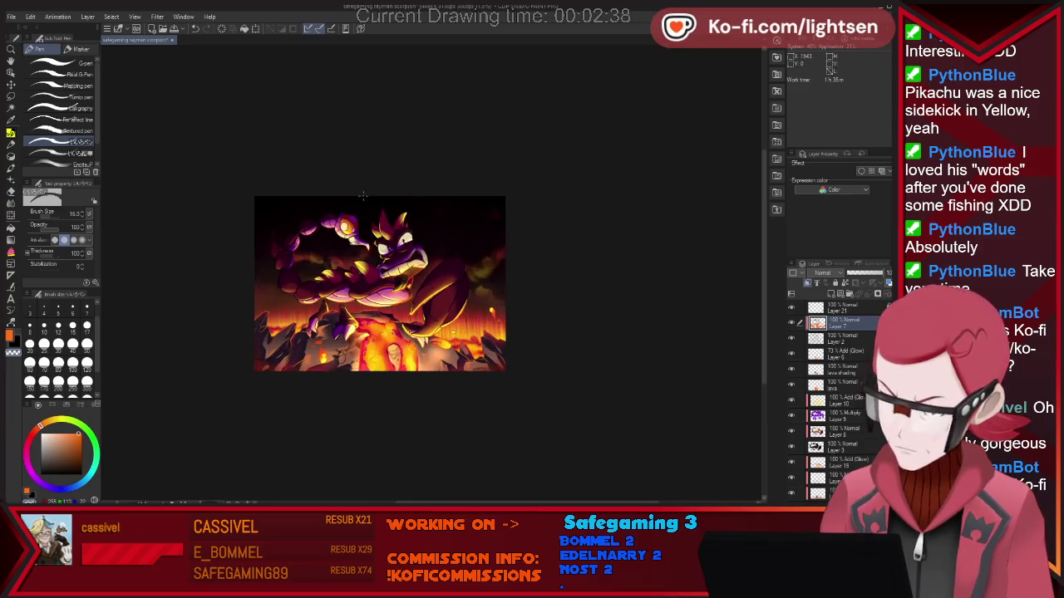
pyautogui.scroll(2, 375, 201)
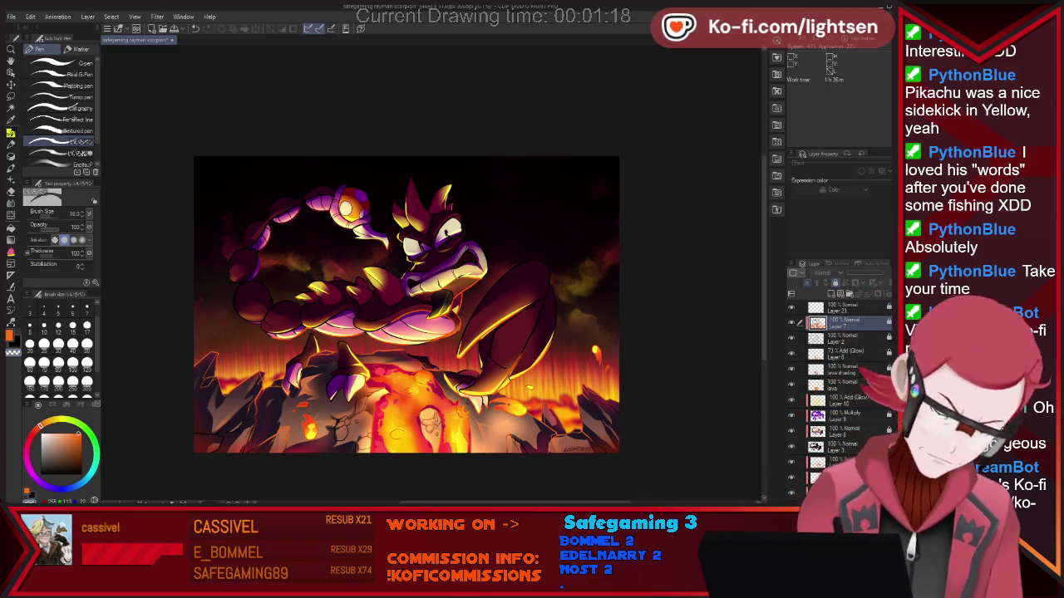
# Add a new layer and set the Cloud airbrush particle size to 435.8.
pyautogui.hotkey('ctrl', 'shift', 'n')
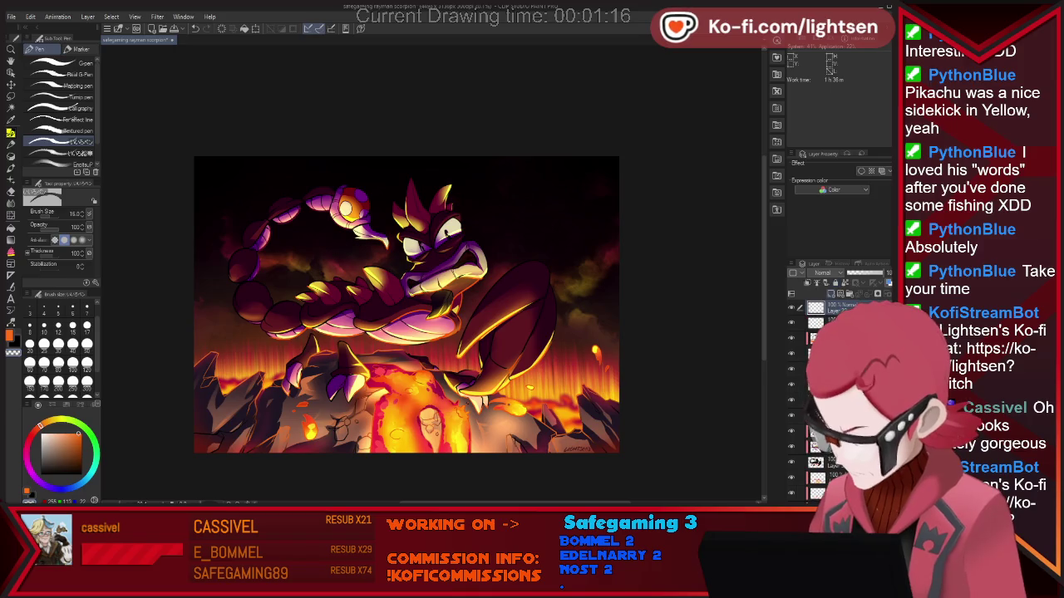
pyautogui.press('b')
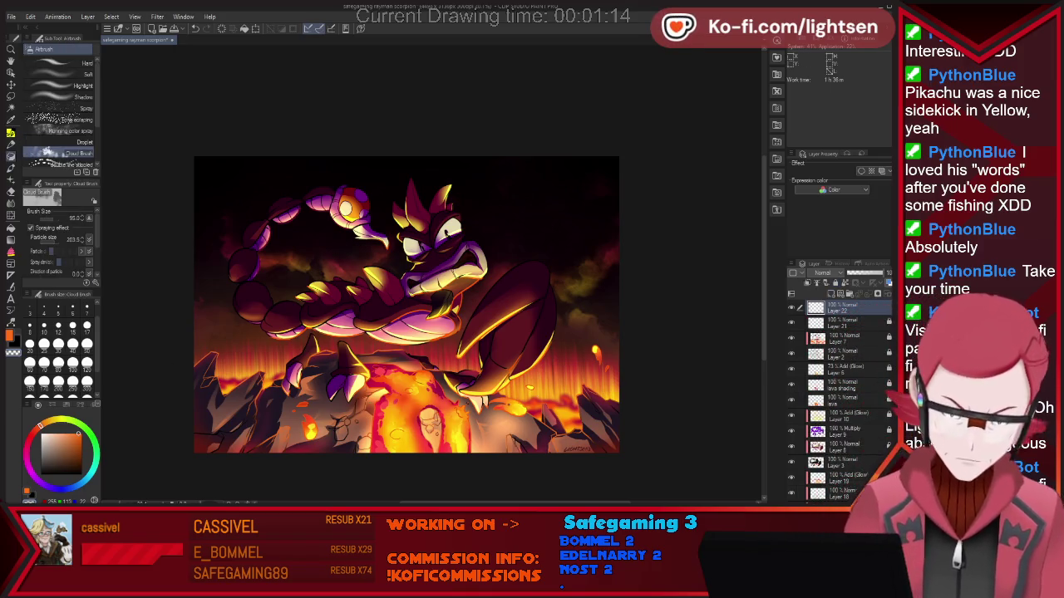
pyautogui.scroll(-2, 58, 116)
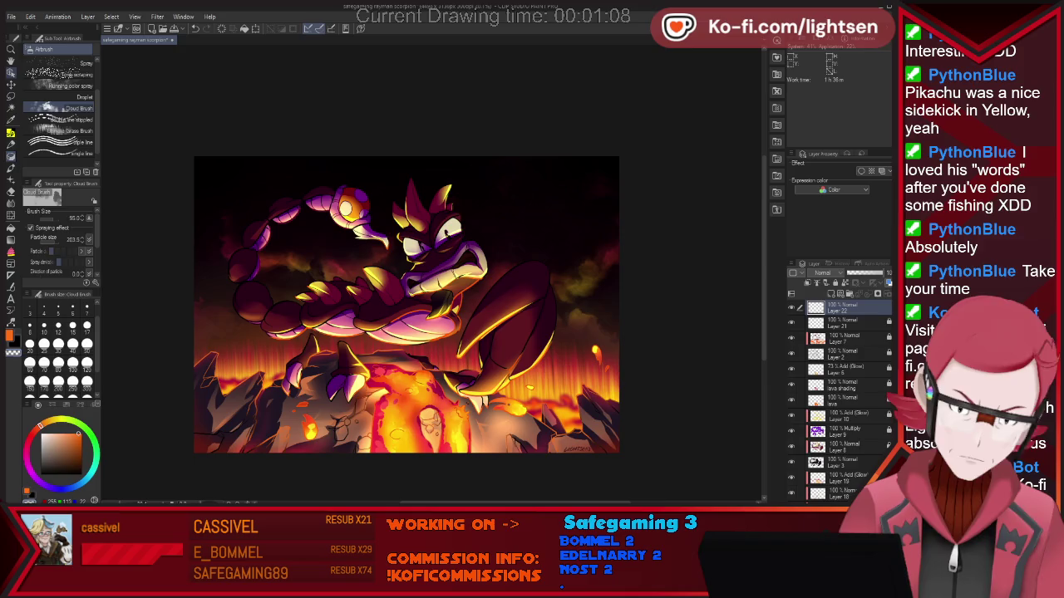
pyautogui.press('o')
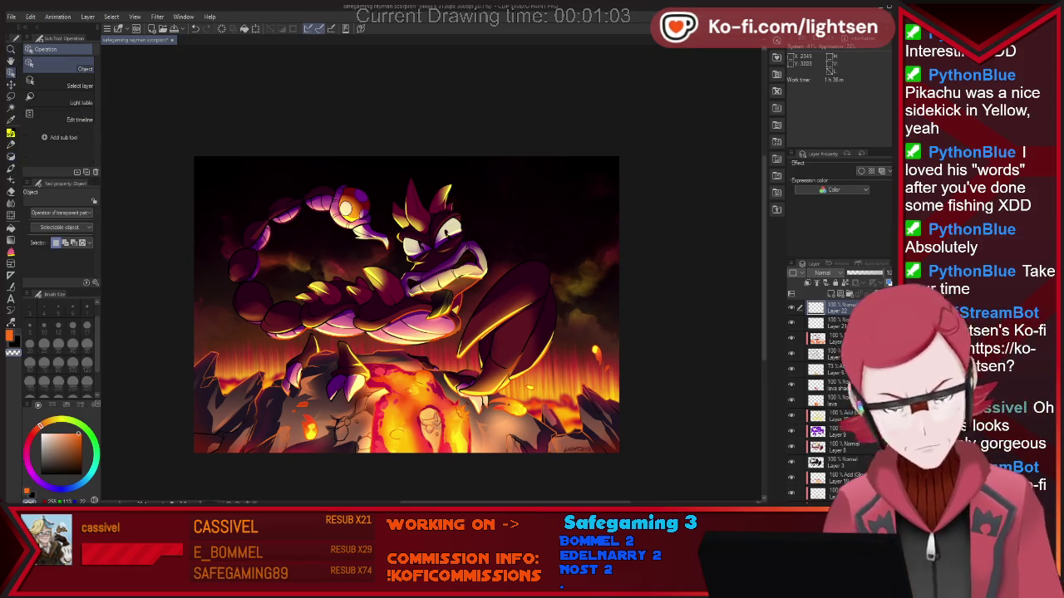
pyautogui.press('b')
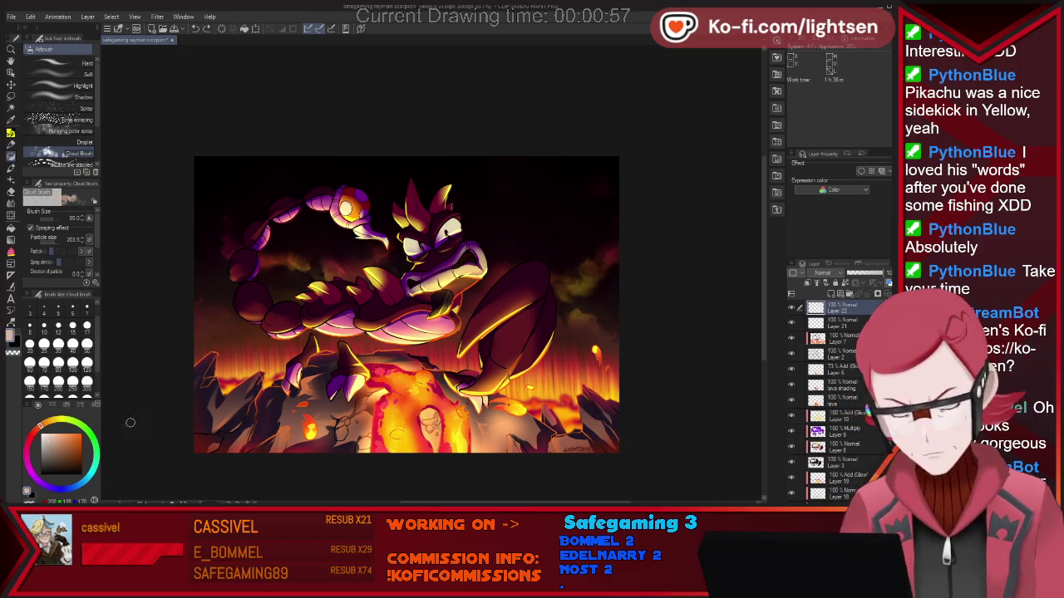
pyautogui.click(58, 152)
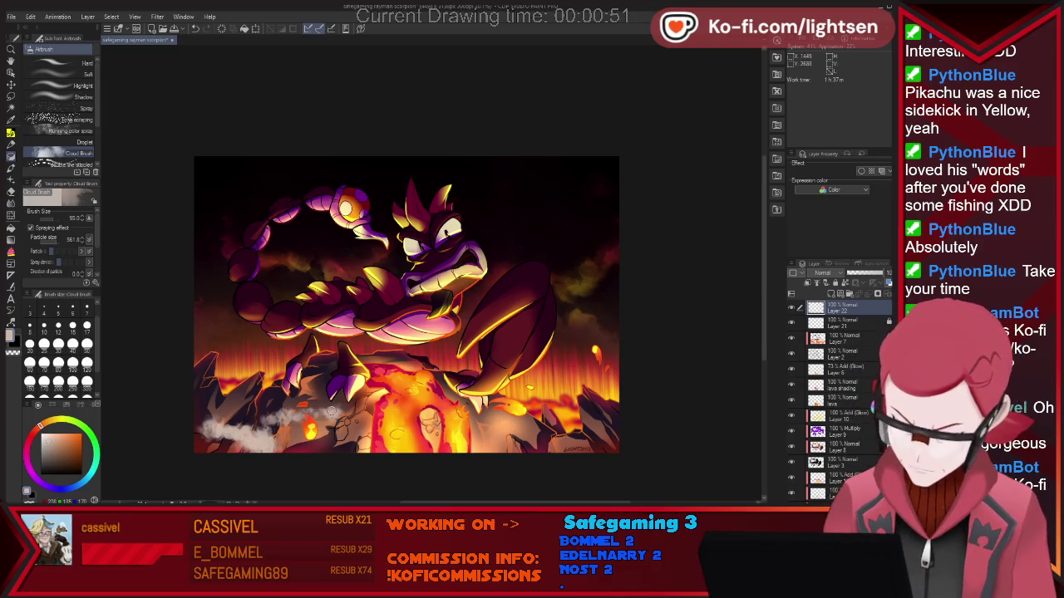
# Paint smoke across the bottom centre, the bottom right and the lower-left rocks.
pyautogui.moveTo(353, 419); pyautogui.dragTo(366, 459)
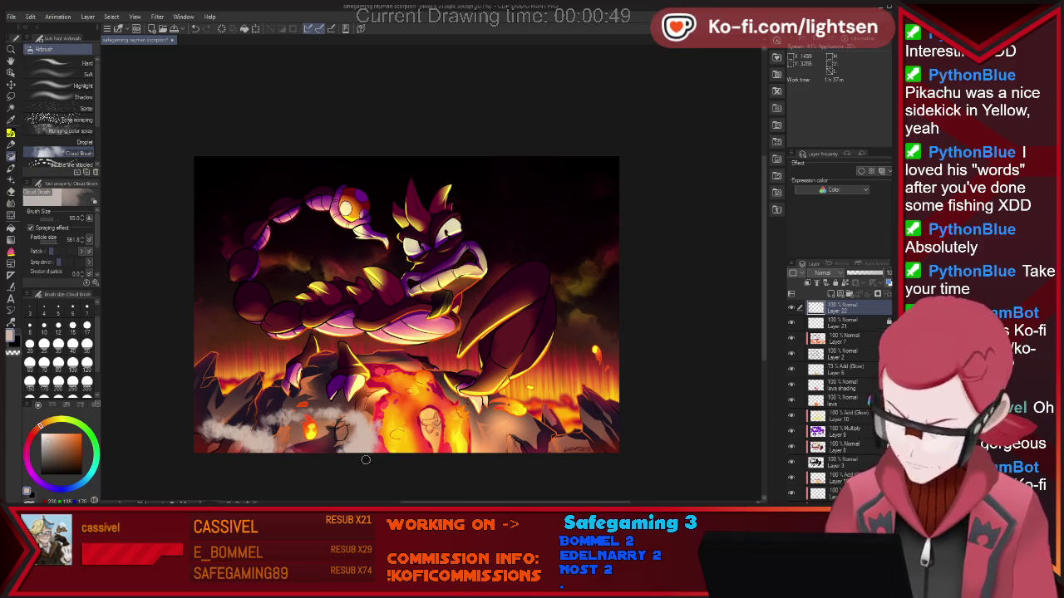
pyautogui.moveTo(436, 425)
pyautogui.mouseDown()
pyautogui.moveTo(515, 447)
pyautogui.moveTo(597, 426)
pyautogui.mouseUp()
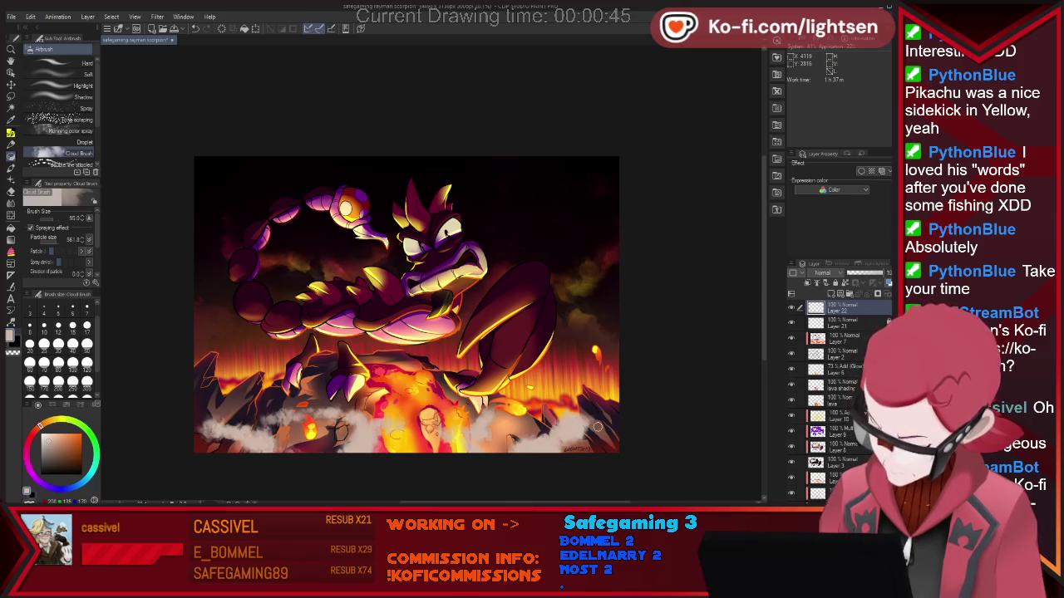
pyautogui.moveTo(254, 372)
pyautogui.mouseDown()
pyautogui.moveTo(291, 370)
pyautogui.moveTo(232, 371)
pyautogui.moveTo(208, 345)
pyautogui.moveTo(241, 347)
pyautogui.moveTo(195, 365)
pyautogui.mouseUp()
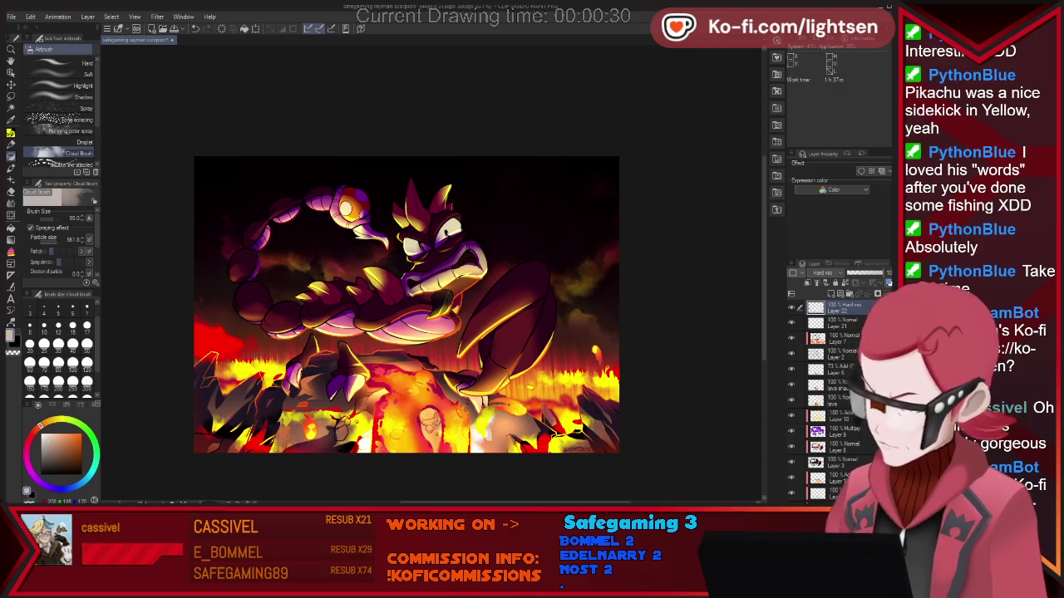
# Try Exclusion blending, set the smoke layer to Screen, and apply a softening filter.
pyautogui.press('Down')
pyautogui.press('Down')
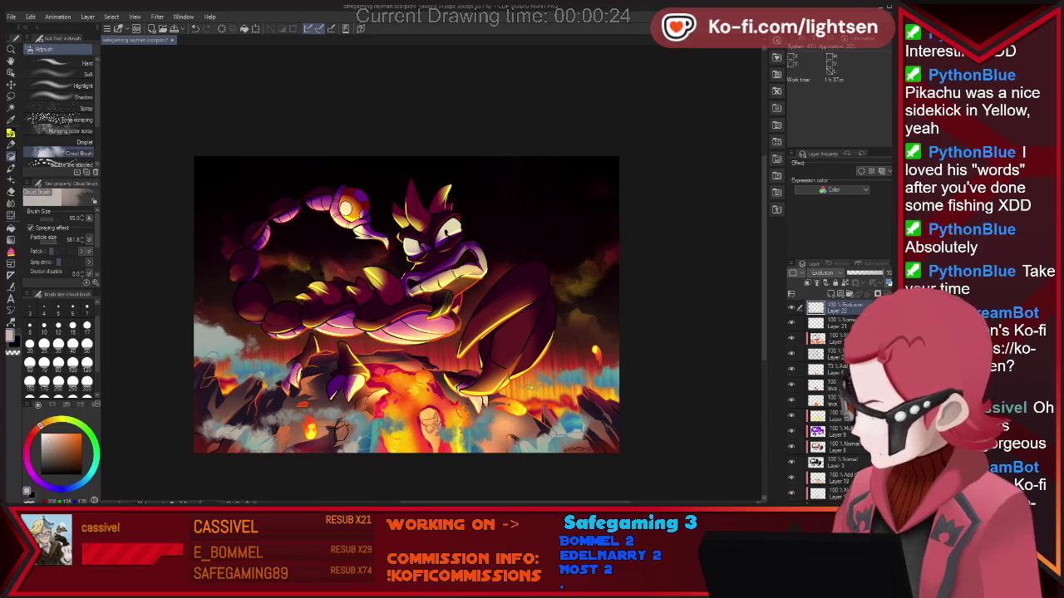
pyautogui.press('Up')
pyautogui.press('Up')
pyautogui.press('Up')
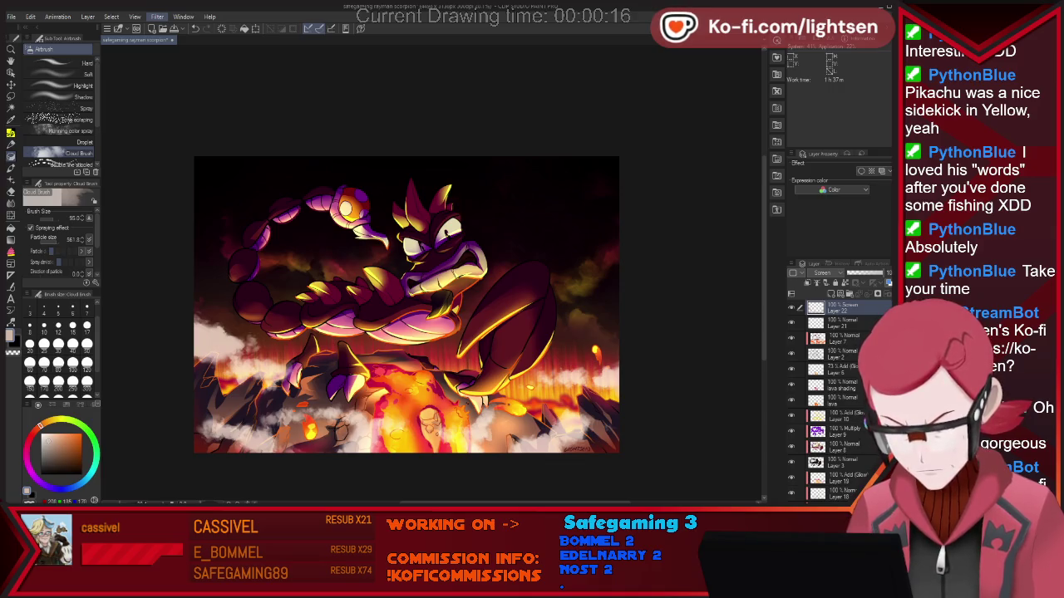
pyautogui.click(191, 50)
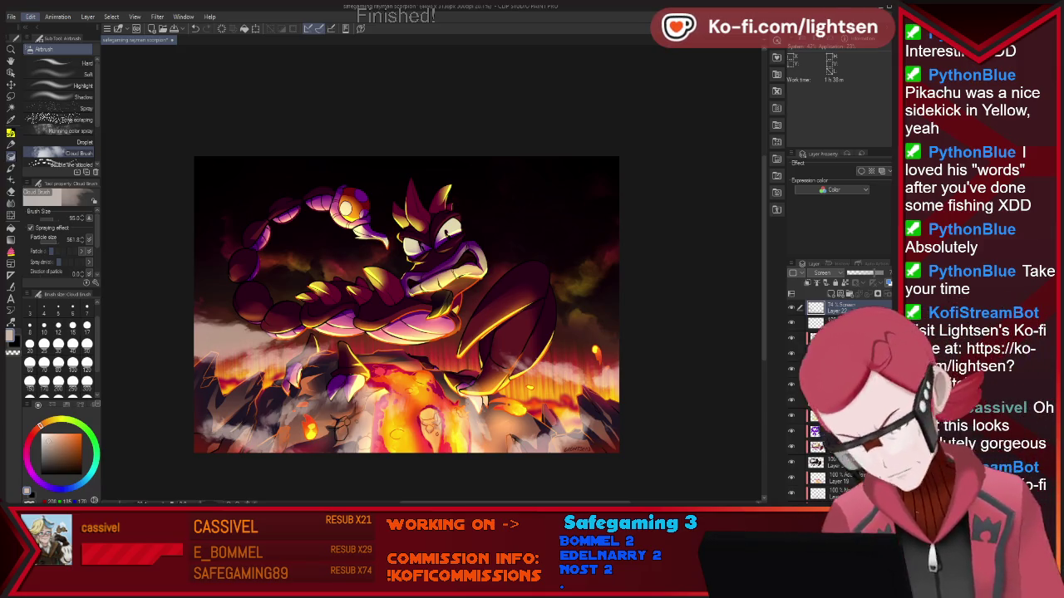
# Reset the smoke layer to Normal and enlarge the soft airbrush to about 933.
pyautogui.click(823, 272)
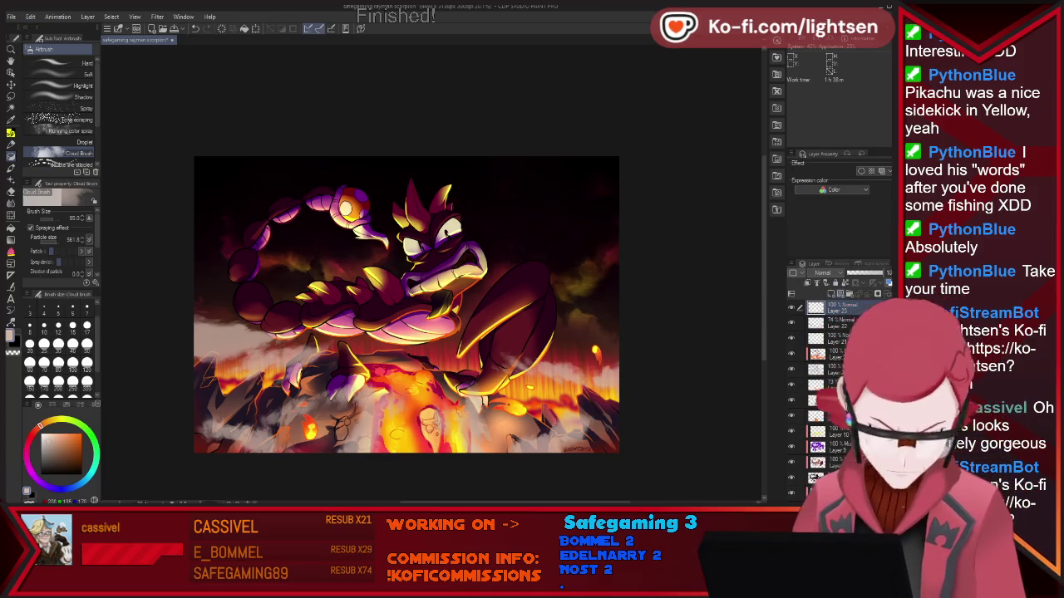
pyautogui.press('i')
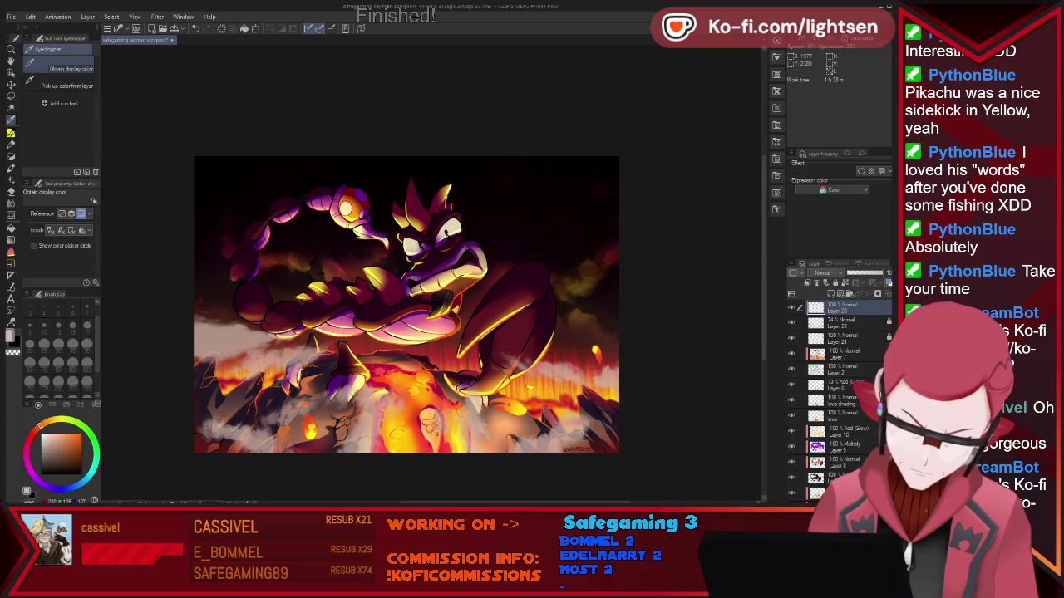
pyautogui.press('p')
pyautogui.press('p')
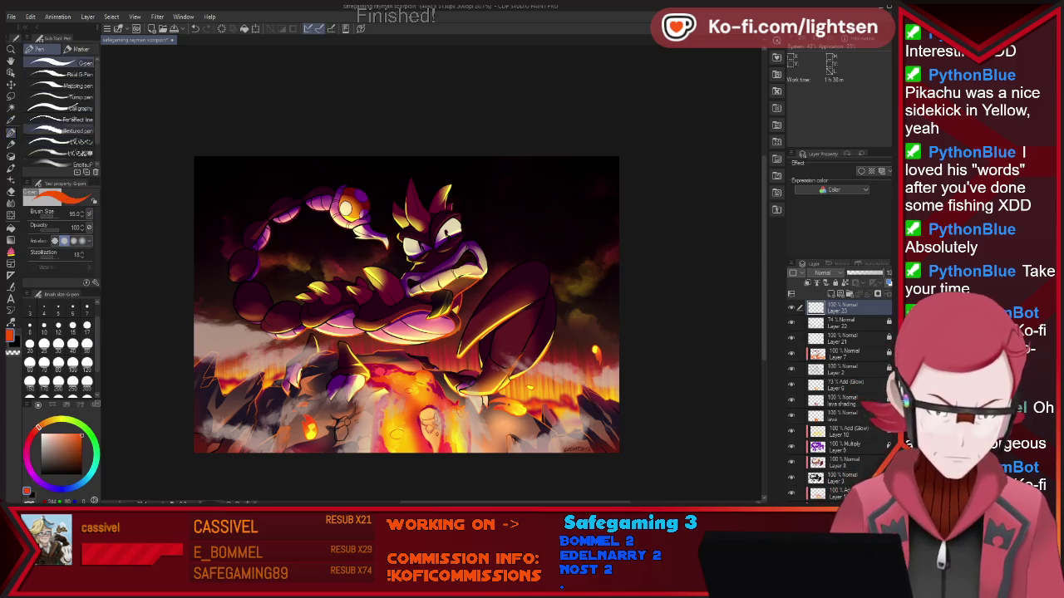
pyautogui.press('b')
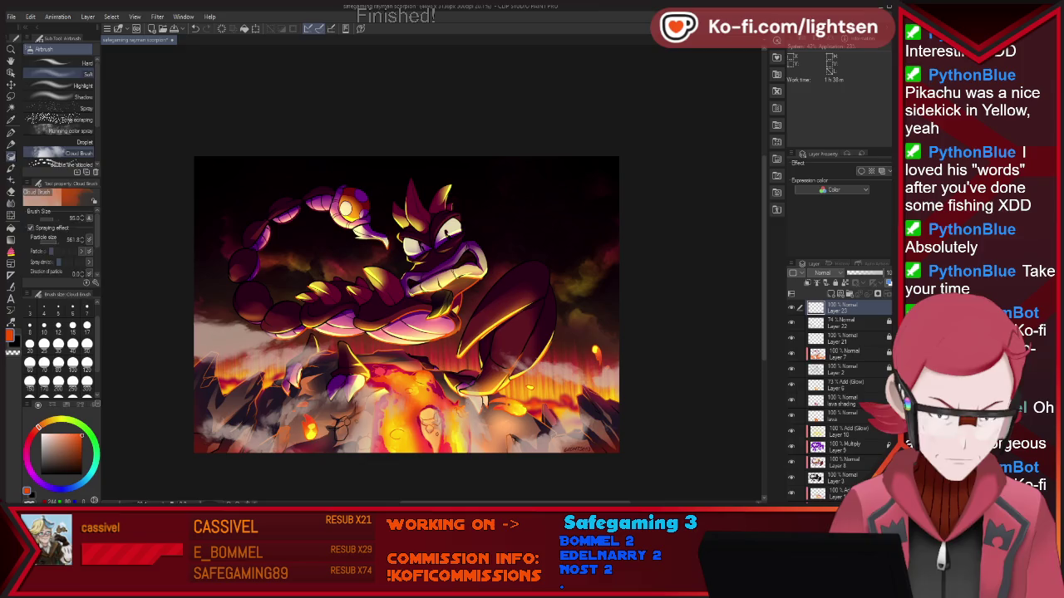
pyautogui.moveTo(456, 271); pyautogui.dragTo(582, 274)
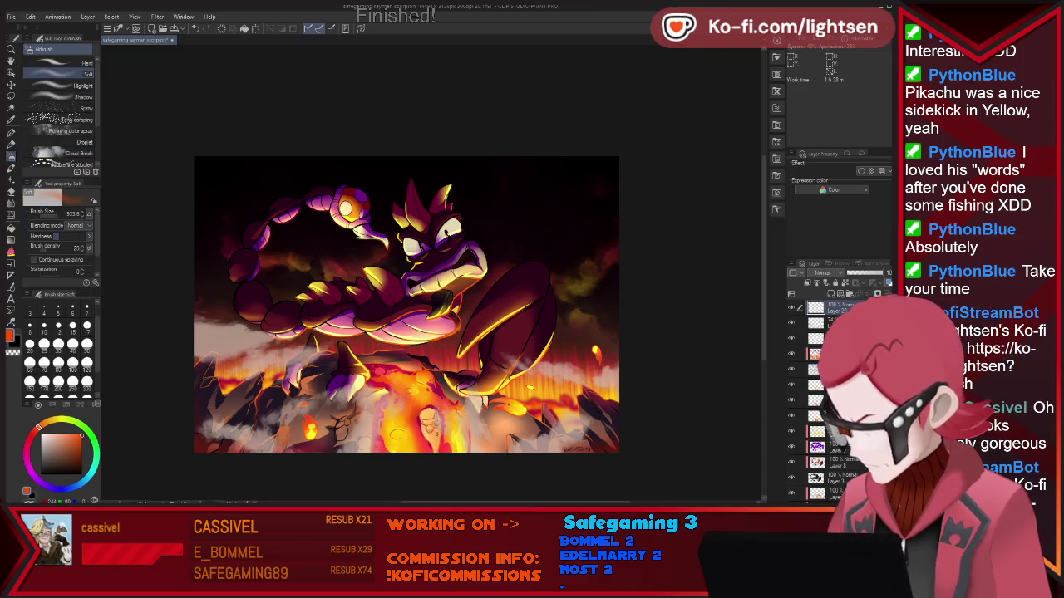
# Airbrush a dark-red glow band along the bottom edge, undoing the unwanted strokes.
pyautogui.moveTo(449, 291); pyautogui.dragTo(582, 340)
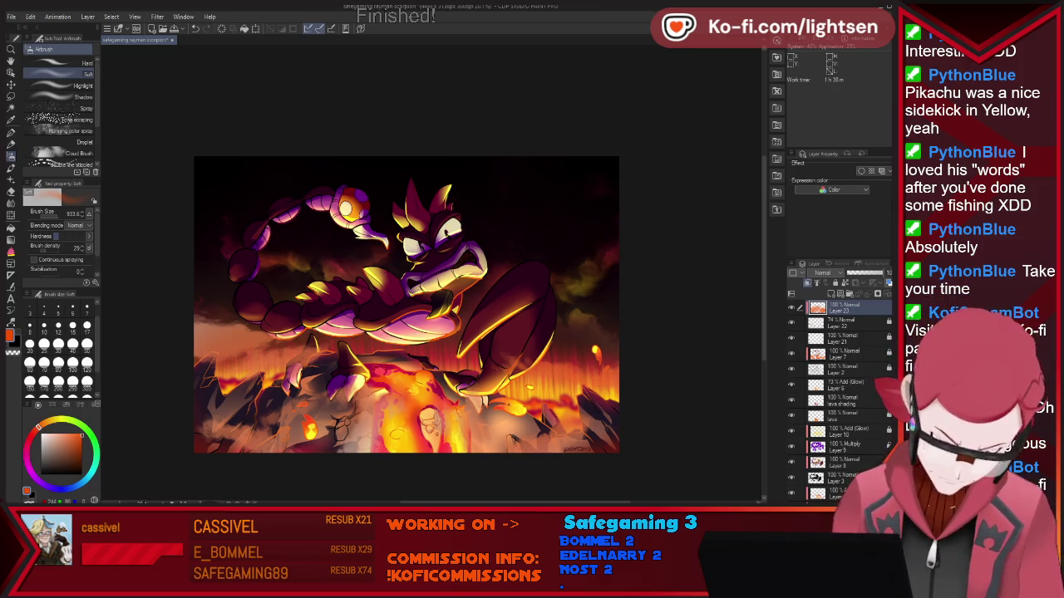
pyautogui.keyDown('alt'); pyautogui.click(202, 416); pyautogui.keyUp('alt')
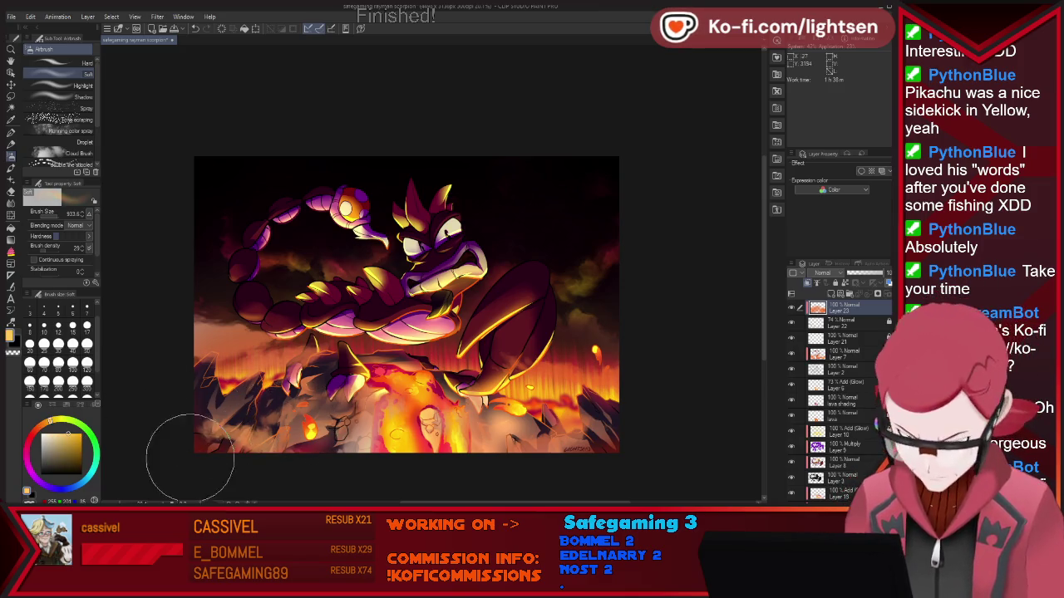
pyautogui.hotkey('ctrl', 'z')
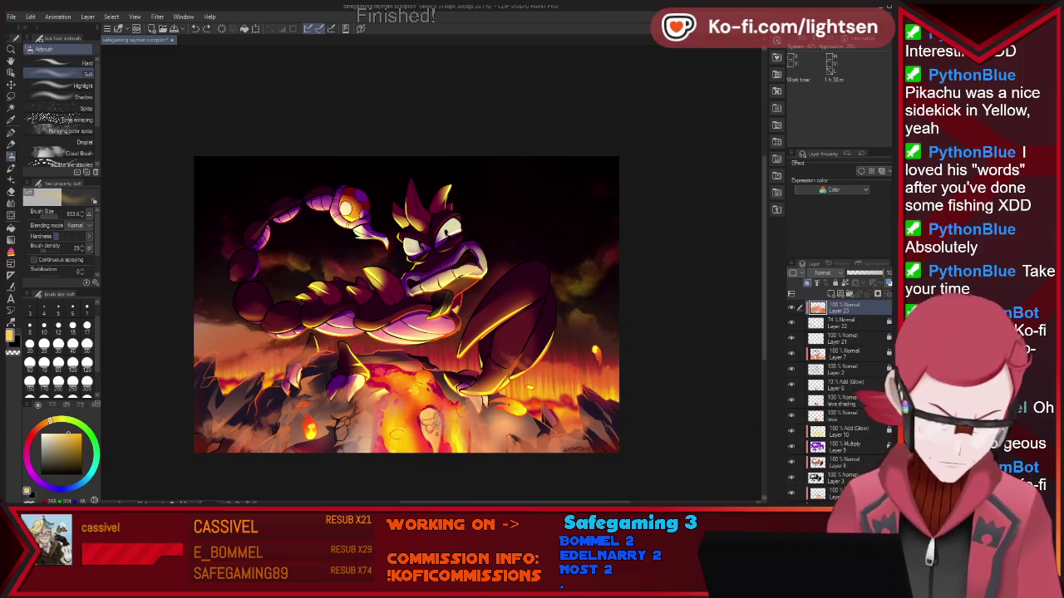
pyautogui.click(30, 437)
pyautogui.moveTo(210, 386); pyautogui.dragTo(732, 436)
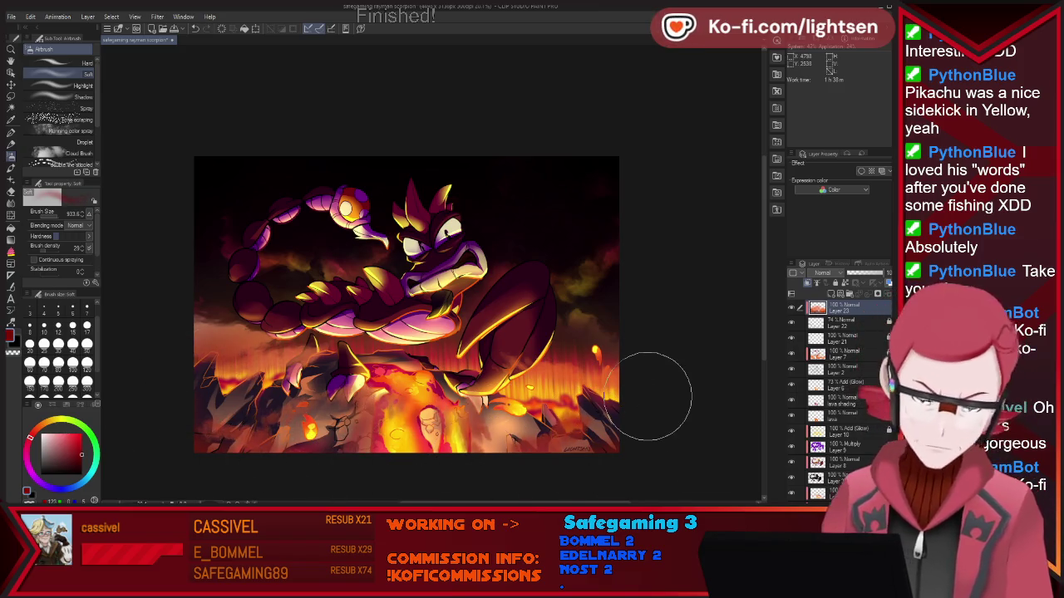
pyautogui.moveTo(188, 469); pyautogui.dragTo(554, 455)
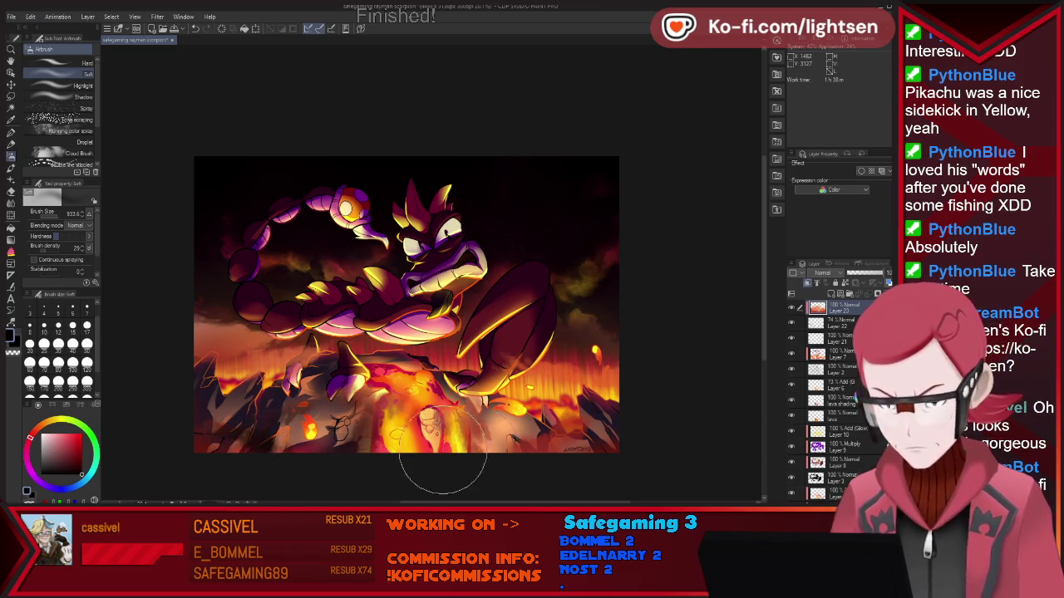
pyautogui.moveTo(613, 423); pyautogui.dragTo(143, 348)
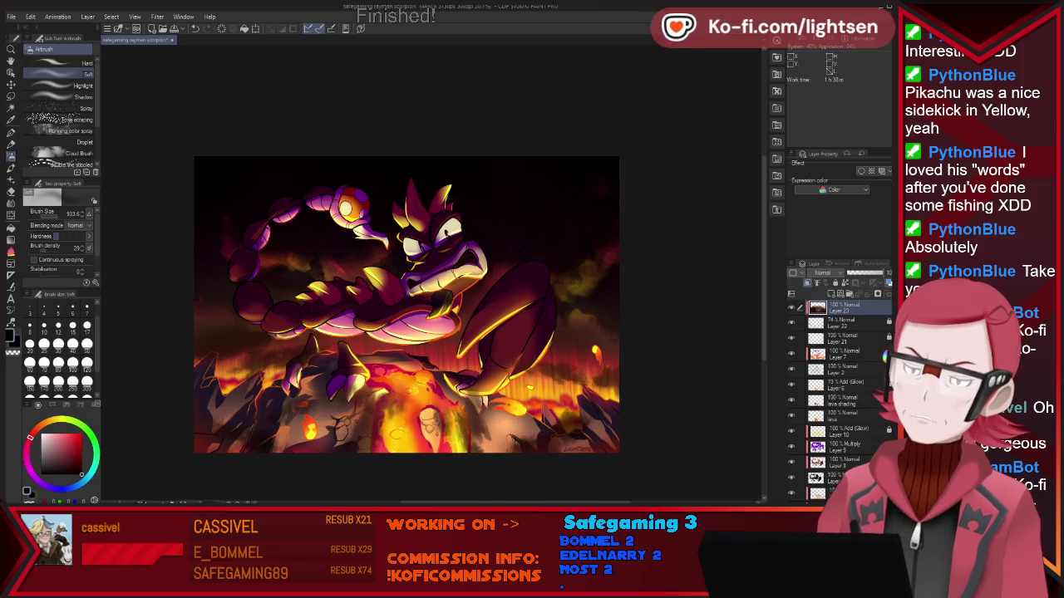
pyautogui.hotkey('ctrl', 'z')
pyautogui.hotkey('ctrl', 'z')
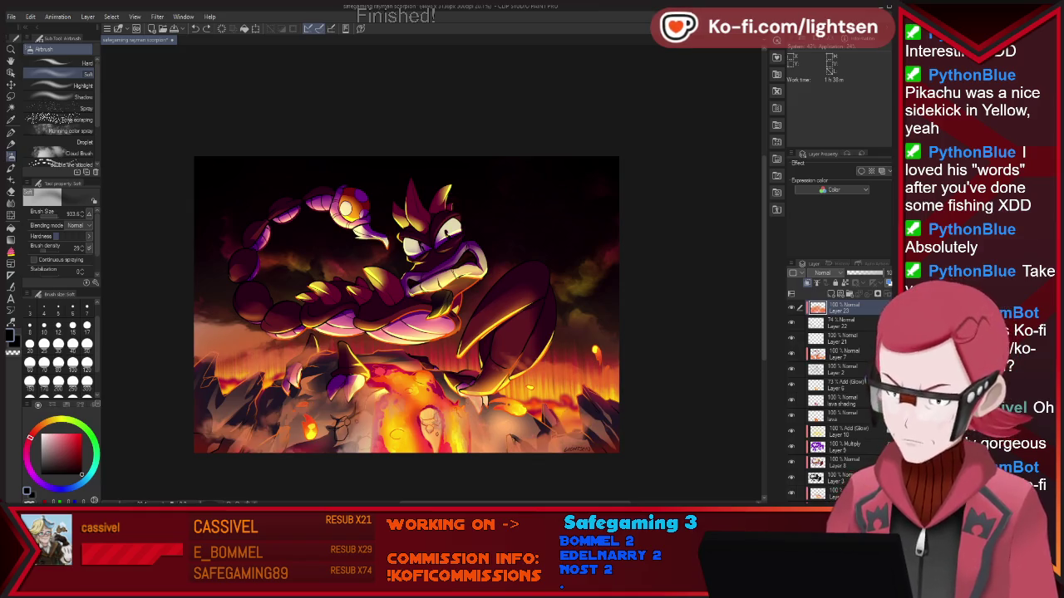
pyautogui.hotkey('ctrl', 'z')
pyautogui.hotkey('ctrl', 'z')
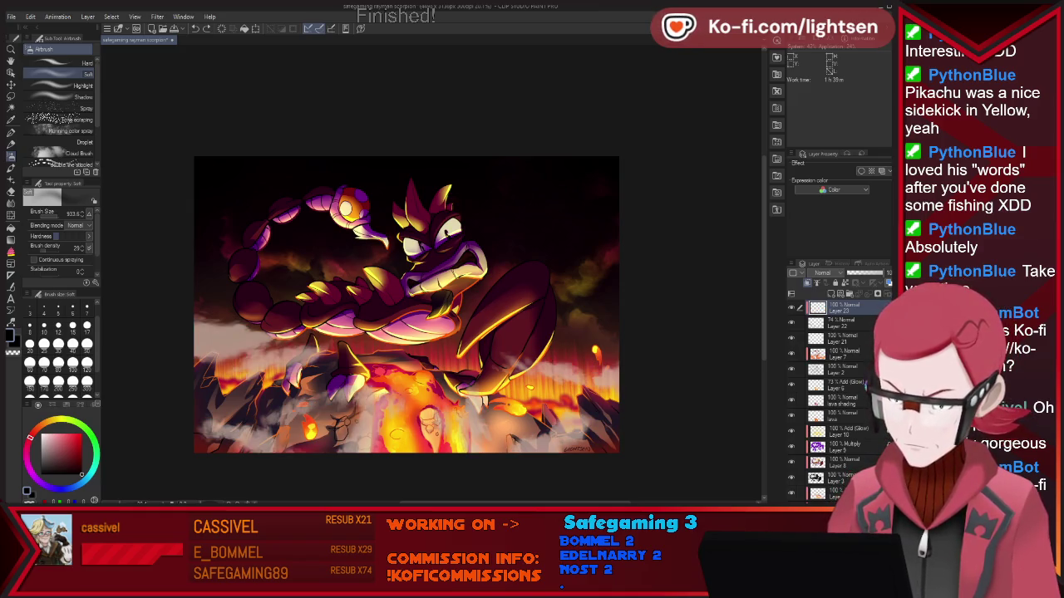
# Lower the glow layer's opacity to 50% and raise the smoke layer's to about 56%.
pyautogui.moveTo(883, 271); pyautogui.dragTo(865, 272)
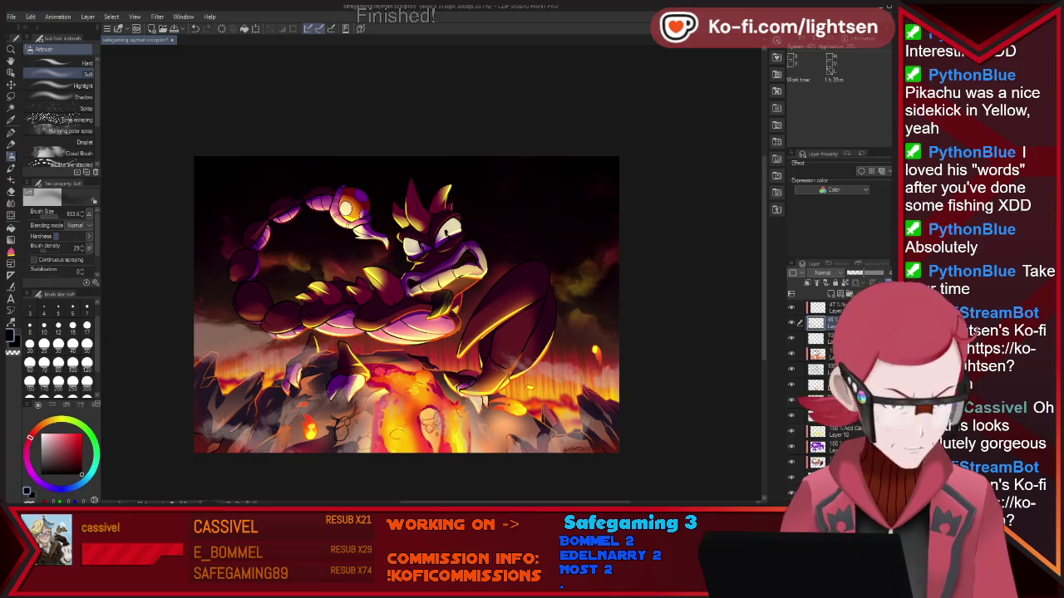
pyautogui.moveTo(864, 273); pyautogui.dragTo(872, 273)
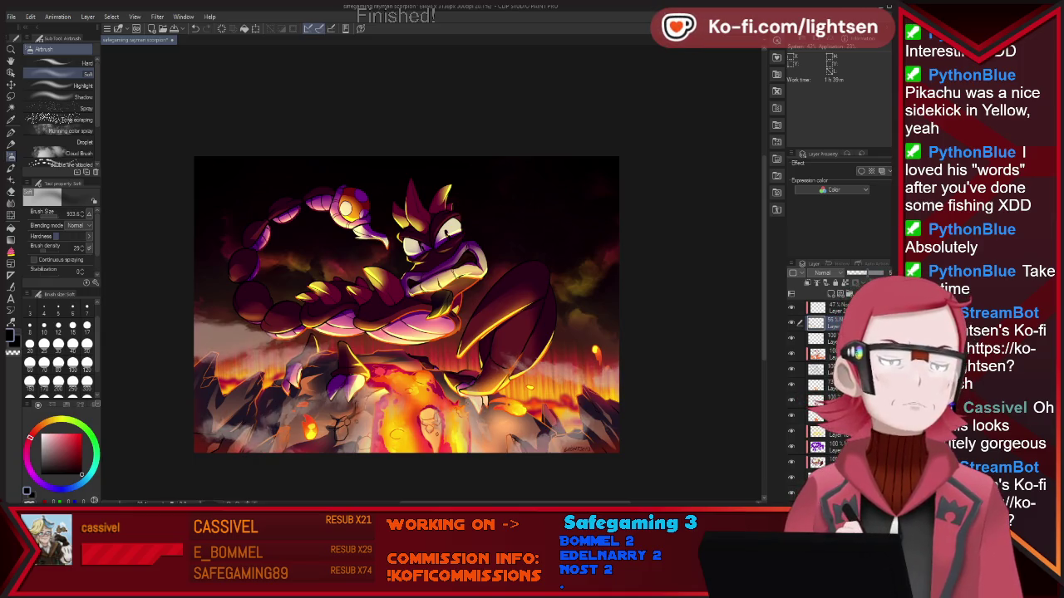